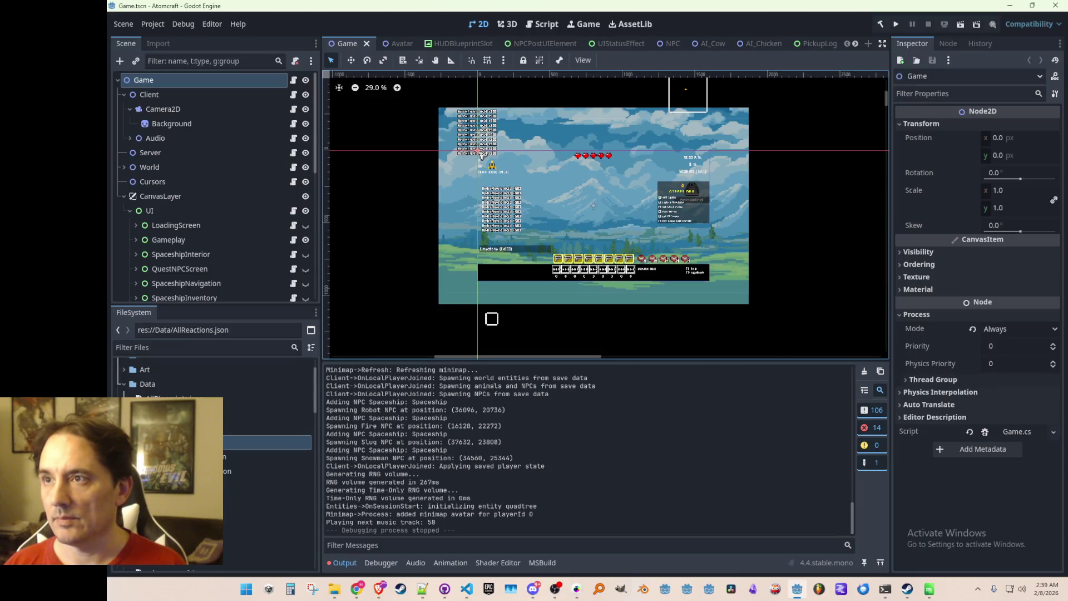
Switch to the Brave window playing the Sonic the Hedgehog 2 Full Soundtrack on YouTube.
{"action": "key", "text": "alt+Tab"}
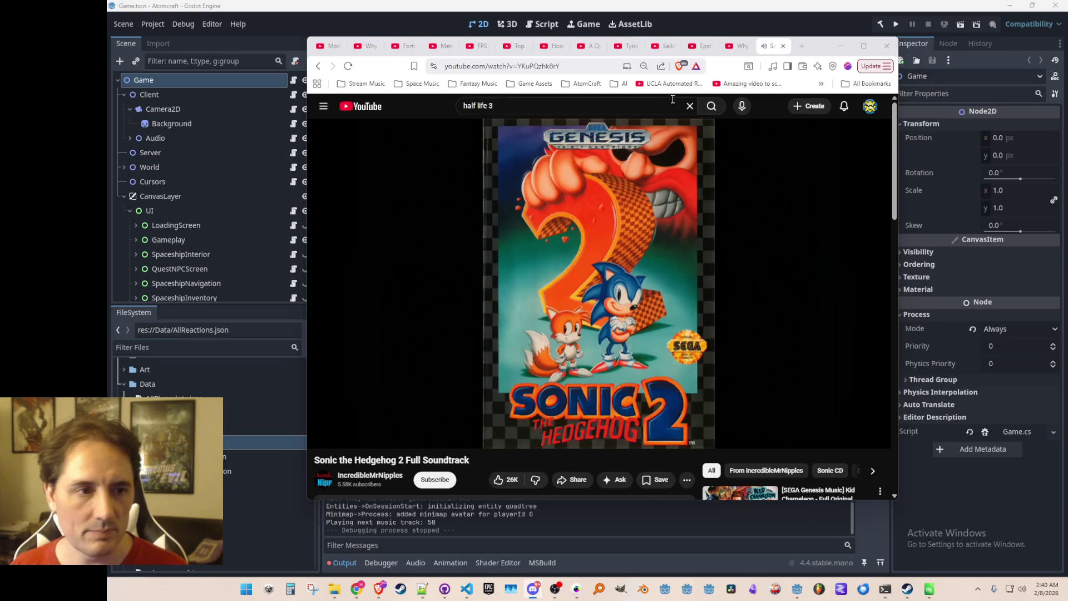
Drag the YouTube soundtrack window off the right edge to uncover the Godot Game scene.
{"action": "left_click_drag", "start_coordinate": [812, 50], "coordinate": [1067, 50]}
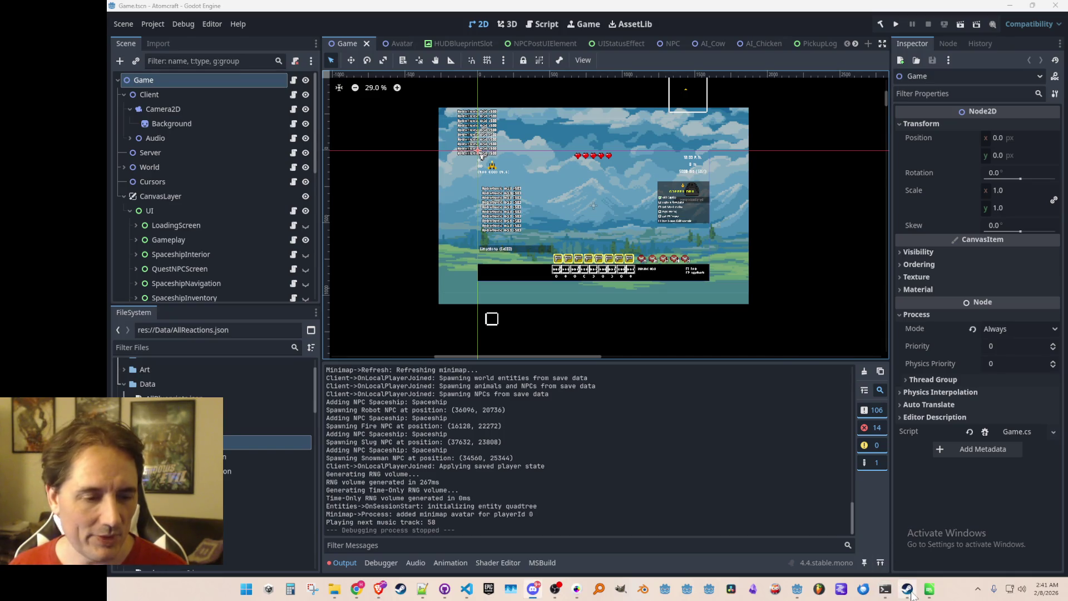
{"action": "mouse_move", "coordinate": [910, 594]}
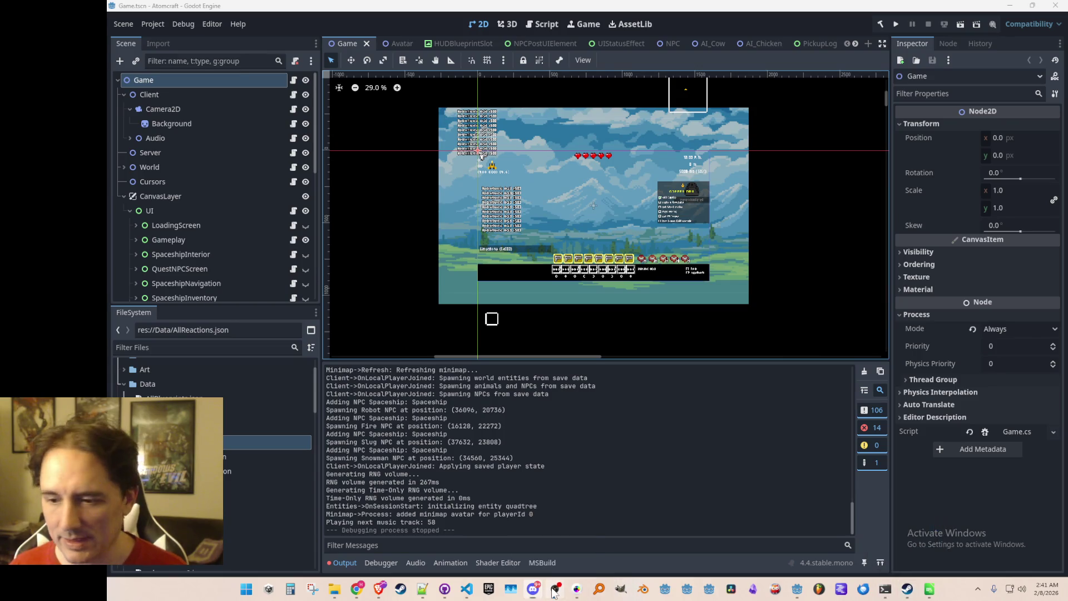